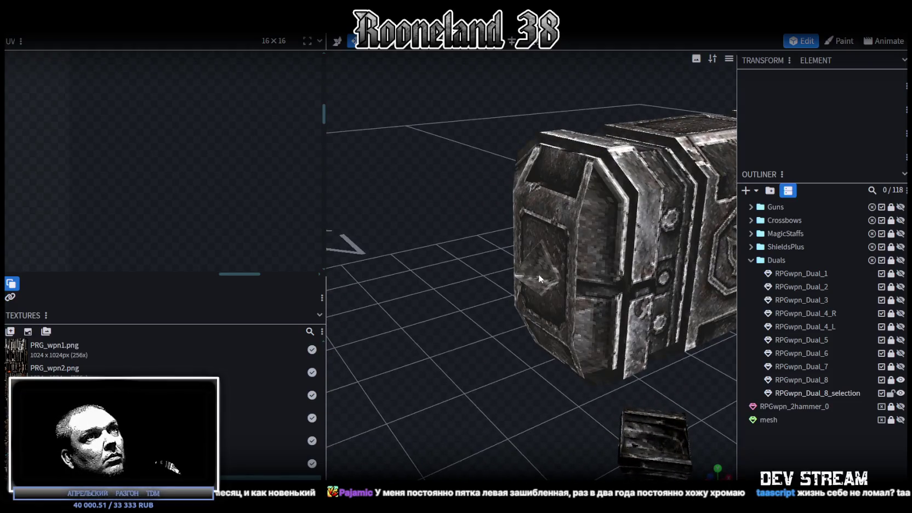
Select the head's pyramid spike and apply UV Mirror X to it
click(539, 275)
scroll(223, 210, down, 3)
scroll(223, 211, down, 4)
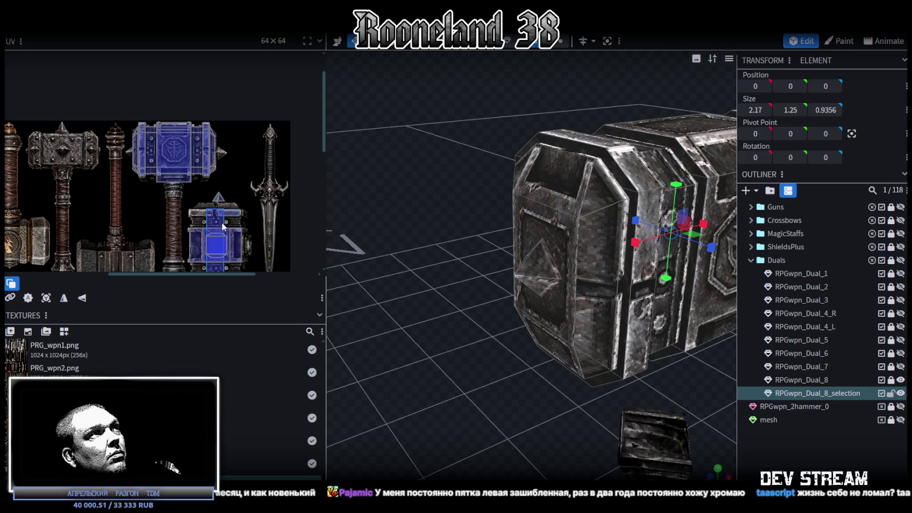
scroll(451, 323, down, 4)
mouse_move(424, 310)
mouse_down()
mouse_move(456, 333)
mouse_move(595, 283)
mouse_move(532, 283)
mouse_move(482, 300)
mouse_move(399, 294)
mouse_up()
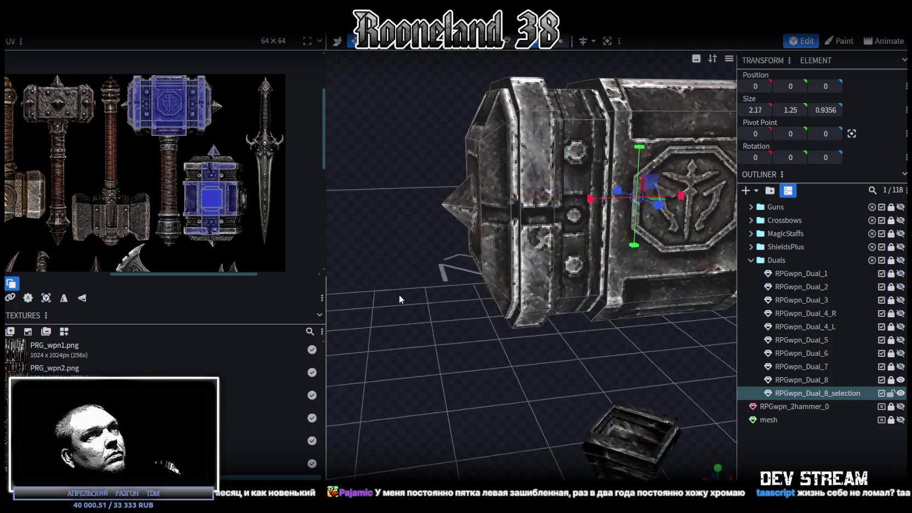
click(456, 218)
scroll(192, 148, up, 5)
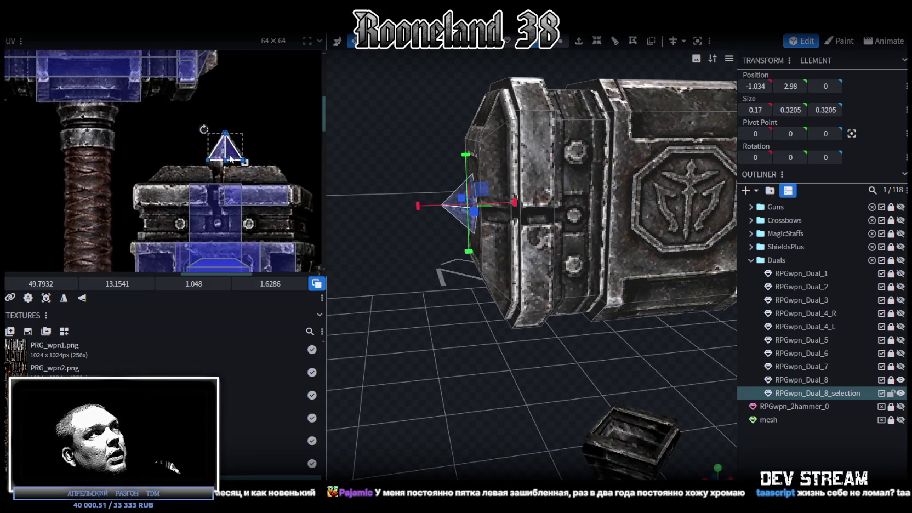
click(64, 299)
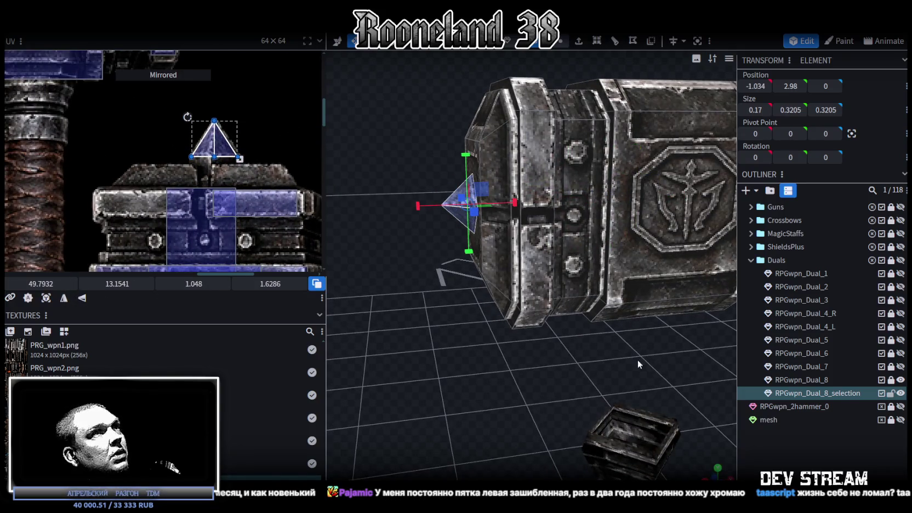
key(ctrl+z)
Copy the spike's faces, paste them as a mesh selection, and Flip X to the opposite end
mouse_move(555, 360)
mouse_down()
mouse_move(488, 349)
mouse_move(439, 240)
mouse_move(443, 189)
mouse_up()
click(447, 218)
key(ctrl+c)
key(ctrl+v)
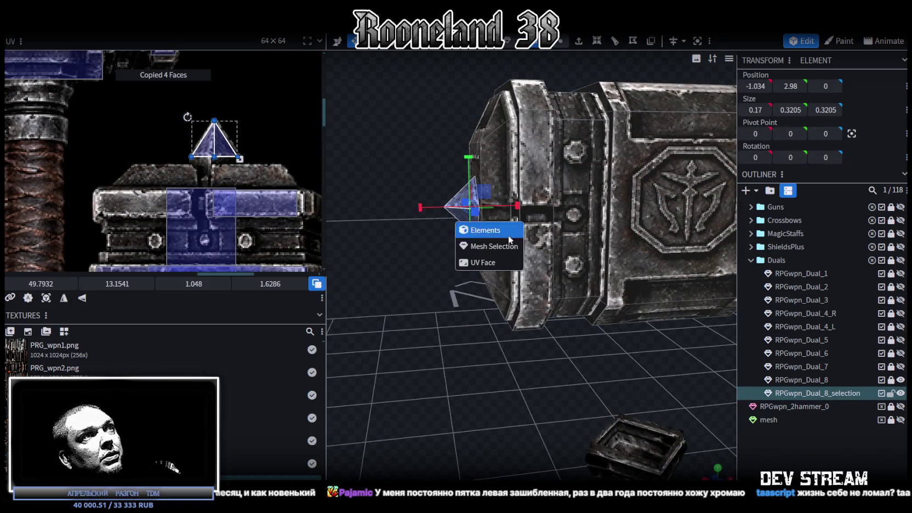
key(Return)
click(123, 22)
mouse_move(142, 56)
click(213, 55)
In front view, select the head piece together with RPGwpn_Dual_8
scroll(540, 362, down, 2)
key(KP_1)
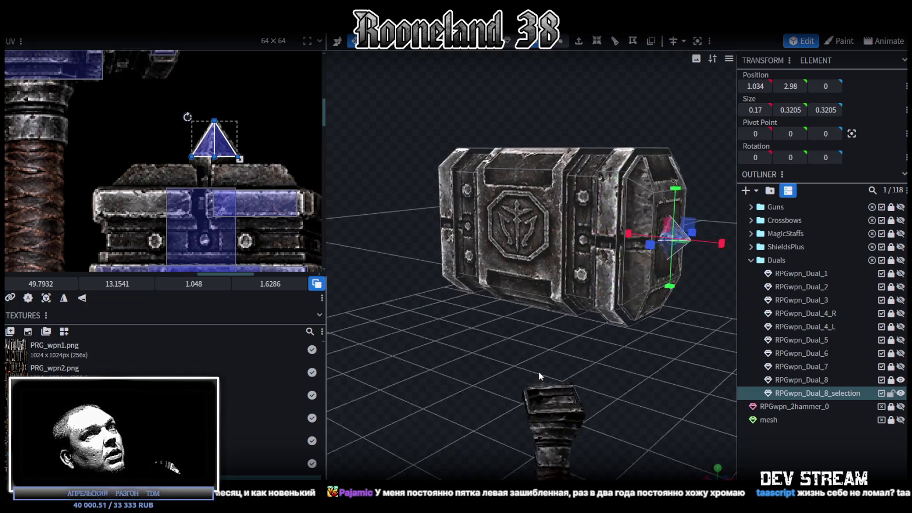
ctrl+click(822, 379)
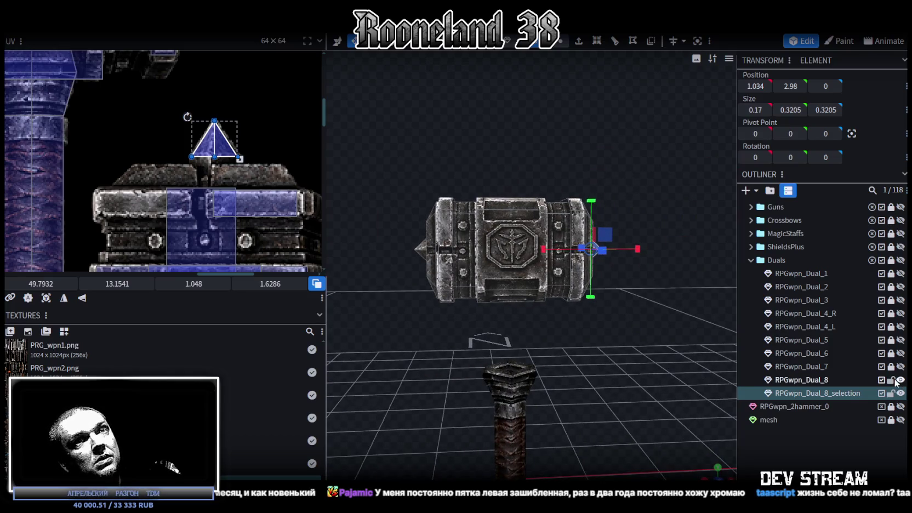
right_click(821, 393)
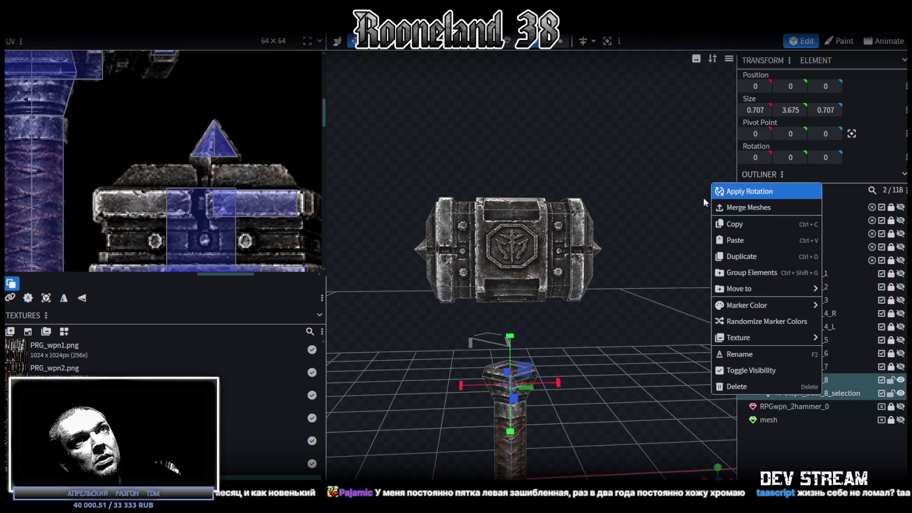
Merge the head piece into RPGwpn_Dual_8 with Merge Meshes
click(755, 207)
scroll(594, 317, up, 3)
scroll(590, 328, down, 3)
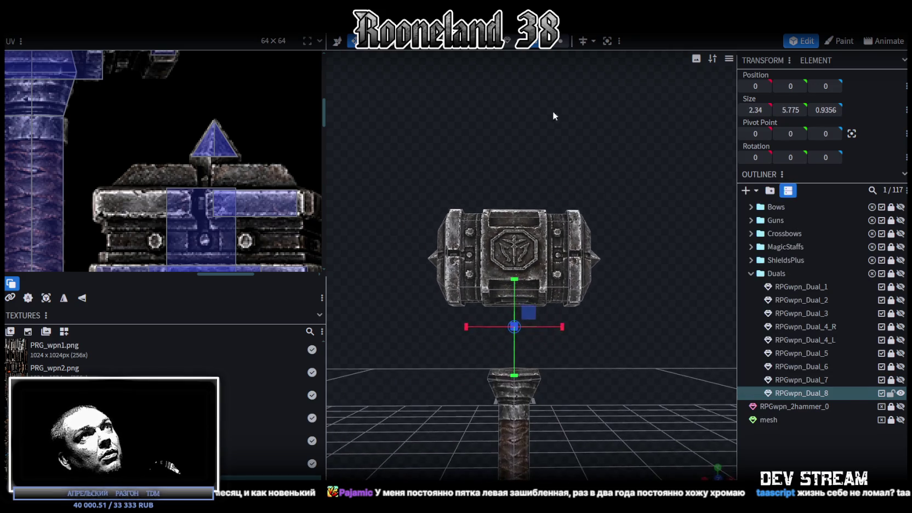
Move the hammer head's faces down the Y axis onto the handle, then deselect
drag(410, 164, 645, 340)
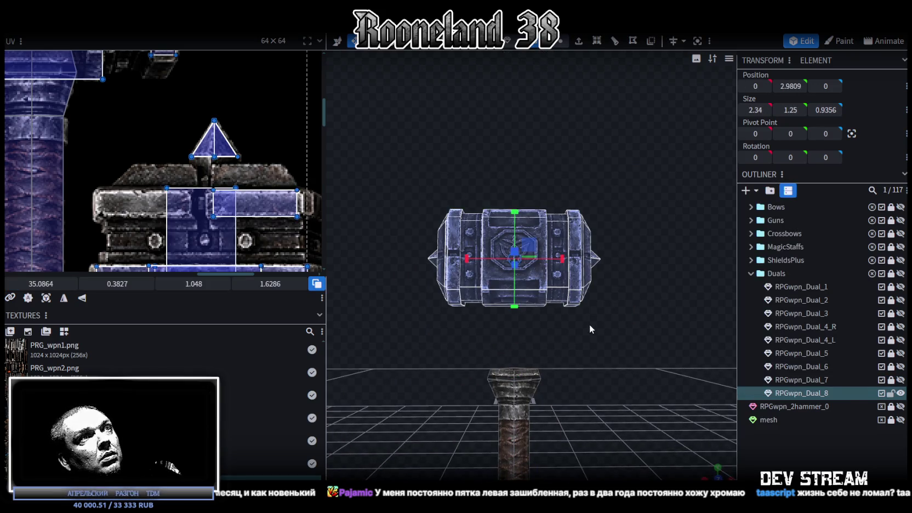
key(v)
key(KP_1)
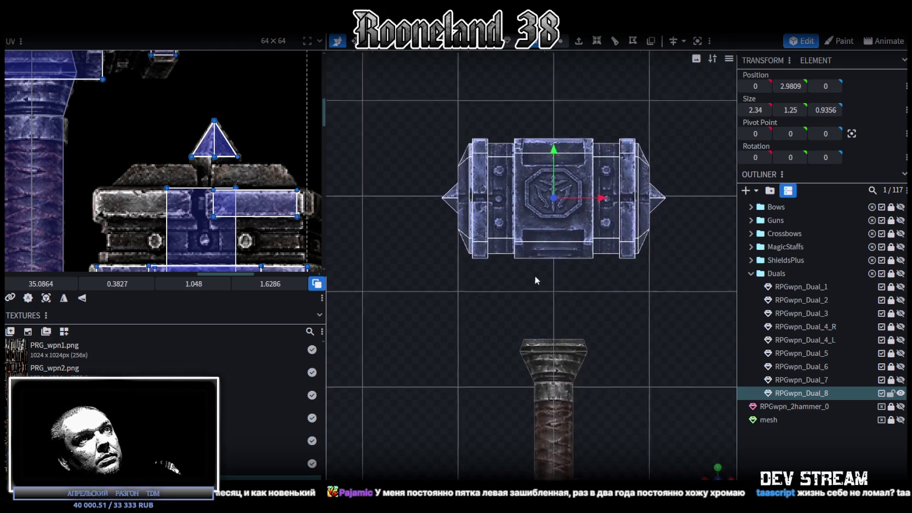
drag(503, 133, 502, 215)
click(712, 473)
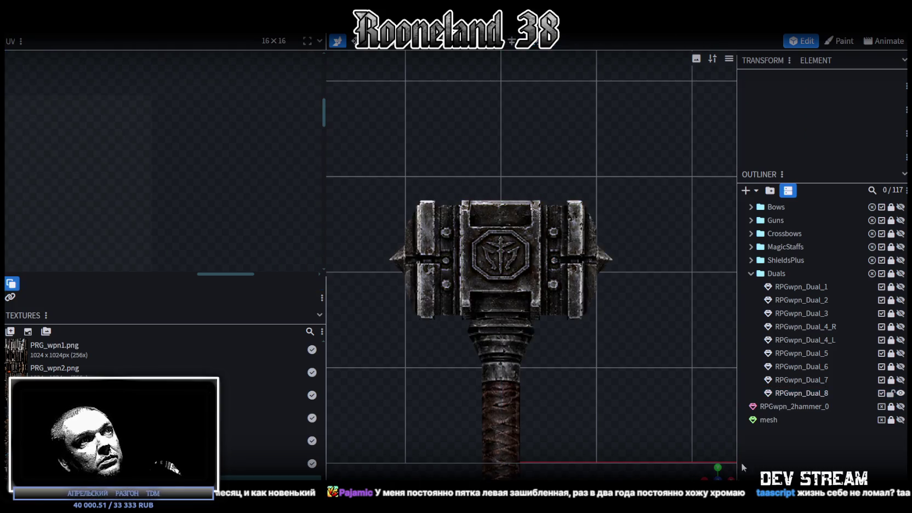
scroll(744, 463, down, 2)
drag(711, 475, 757, 455)
mouse_move(629, 397)
mouse_down()
mouse_move(538, 302)
mouse_move(576, 353)
mouse_move(636, 315)
mouse_move(607, 330)
mouse_move(461, 347)
mouse_move(419, 339)
mouse_move(469, 393)
mouse_move(527, 363)
mouse_move(595, 347)
mouse_up()
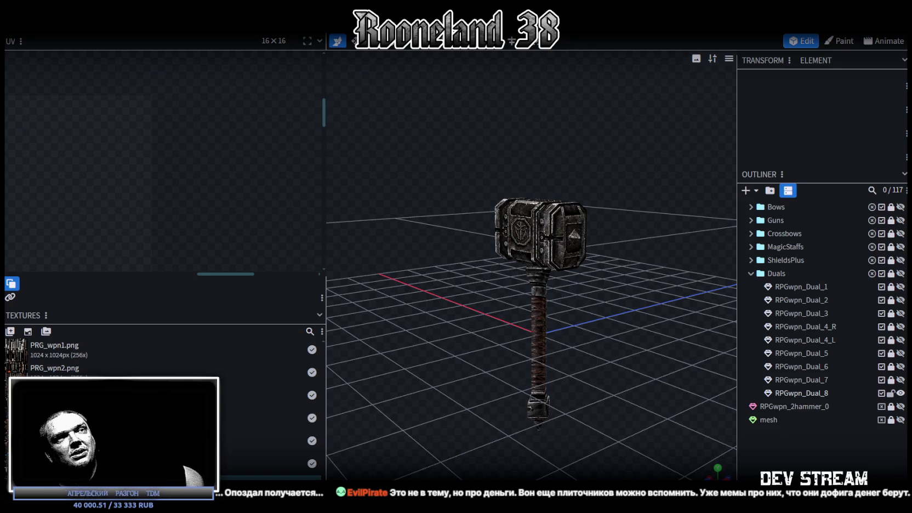
Orbit around the finished hammer, select RPGwpn_Dual_8, then bring up the Twitch browser
mouse_move(384, 258)
mouse_down()
mouse_move(534, 301)
mouse_move(653, 299)
mouse_move(613, 258)
mouse_move(485, 301)
mouse_move(391, 348)
mouse_move(418, 322)
mouse_move(398, 317)
mouse_up()
click(470, 225)
mouse_move(470, 225)
mouse_down()
mouse_move(394, 285)
mouse_move(429, 270)
mouse_move(392, 269)
mouse_move(328, 288)
mouse_move(428, 268)
mouse_move(518, 273)
mouse_move(478, 316)
mouse_move(519, 297)
mouse_move(513, 182)
mouse_move(458, 164)
mouse_move(481, 155)
mouse_move(565, 252)
mouse_up()
scroll(459, 164, up, 5)
mouse_move(630, 265)
mouse_down()
mouse_move(667, 267)
mouse_move(662, 312)
mouse_move(425, 283)
mouse_move(611, 374)
mouse_move(547, 330)
mouse_move(557, 351)
mouse_move(518, 364)
mouse_up()
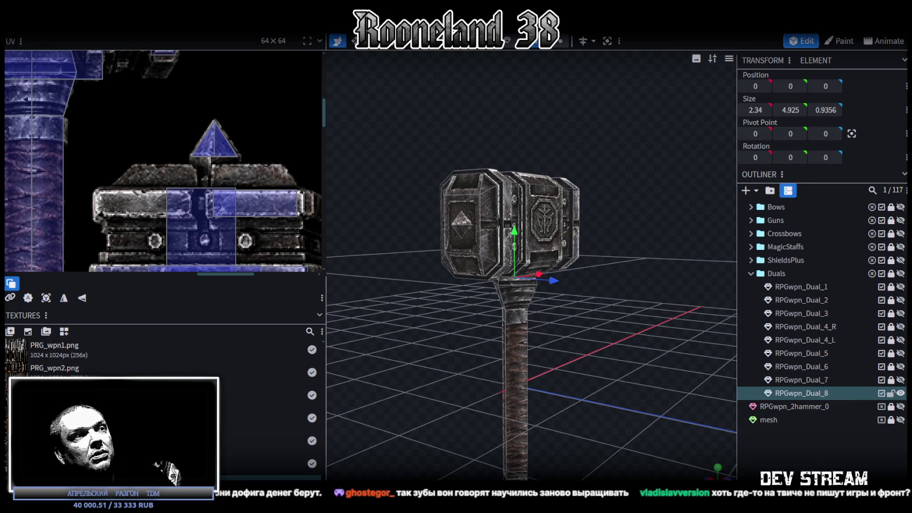
click(603, 428)
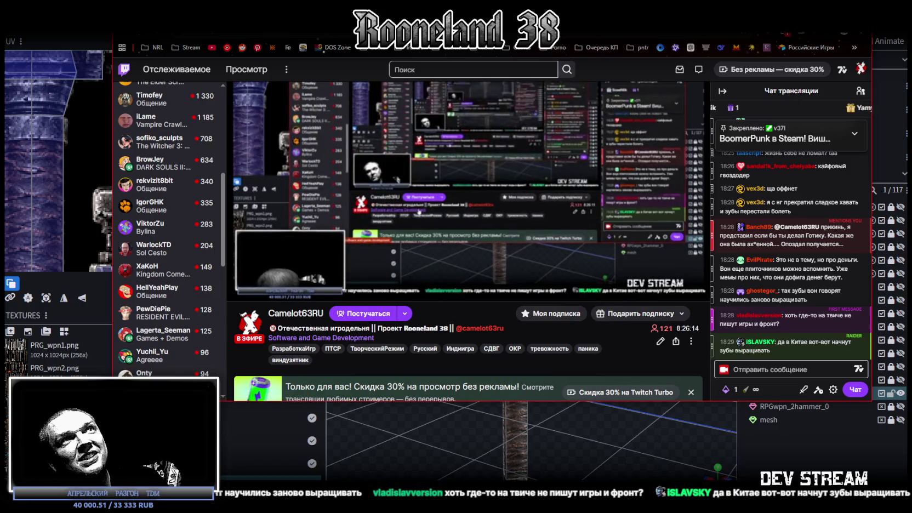
Open the Twitch home page in a new browser tab
key(alt+Tab)
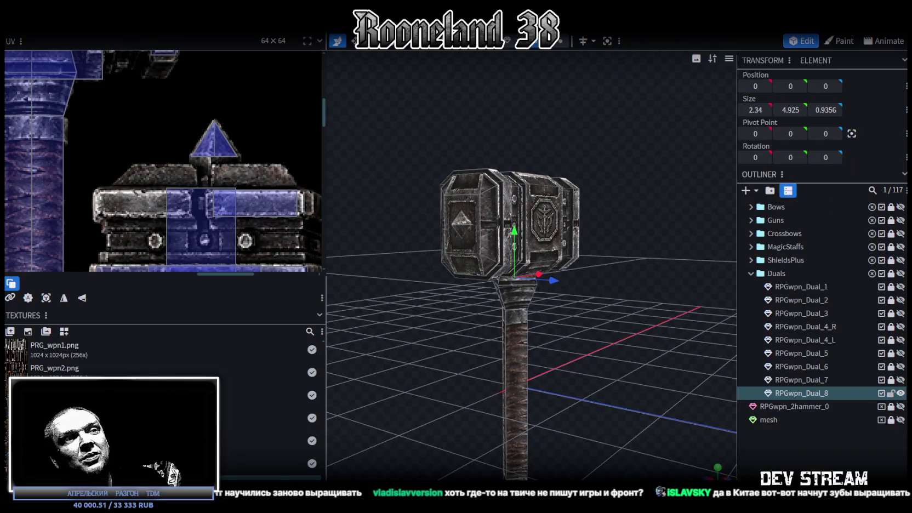
key(alt+Tab)
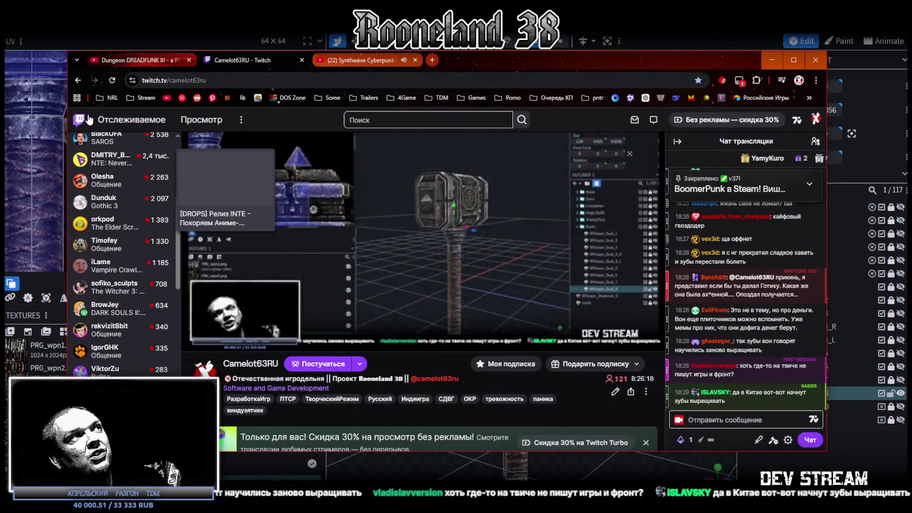
middle_click(90, 120)
click(336, 60)
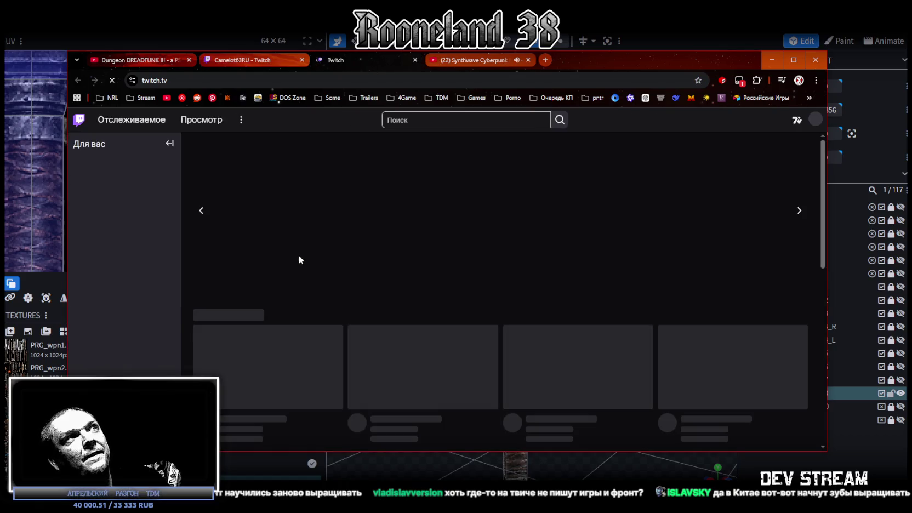
Open the Just Chatting category and scroll through its live channel listings
scroll(276, 300, down, 2)
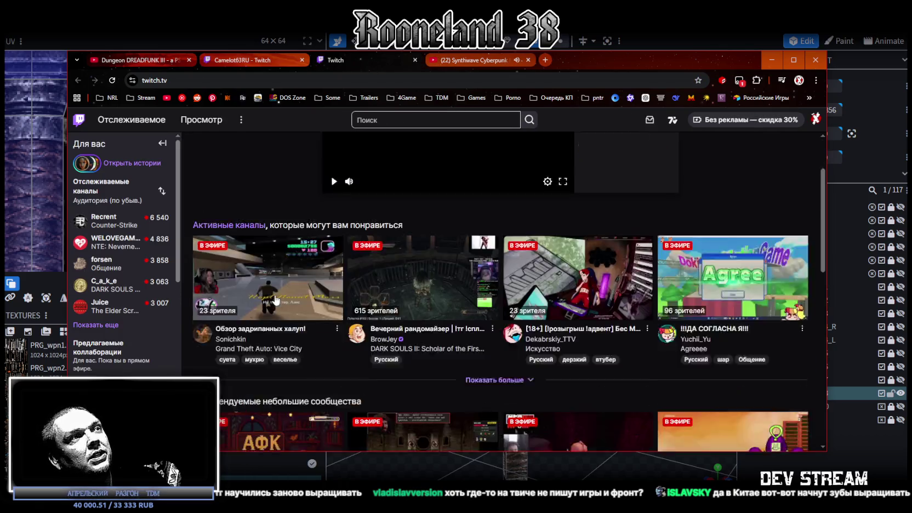
scroll(276, 300, down, 5)
click(223, 190)
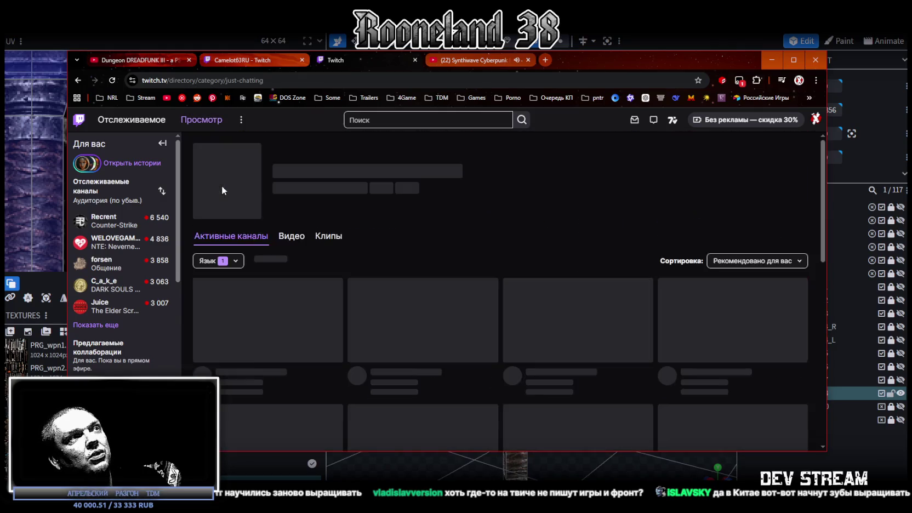
scroll(383, 366, down, 2)
scroll(382, 367, down, 5)
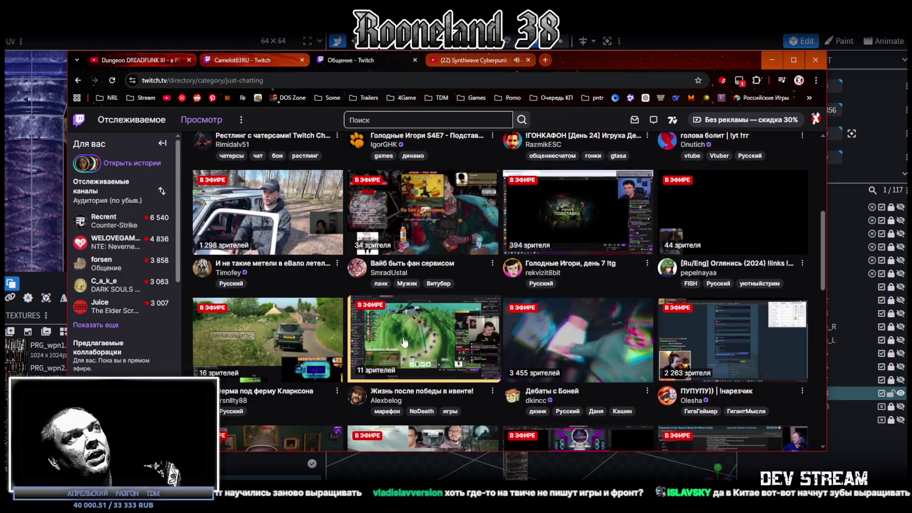
scroll(393, 341, up, 4)
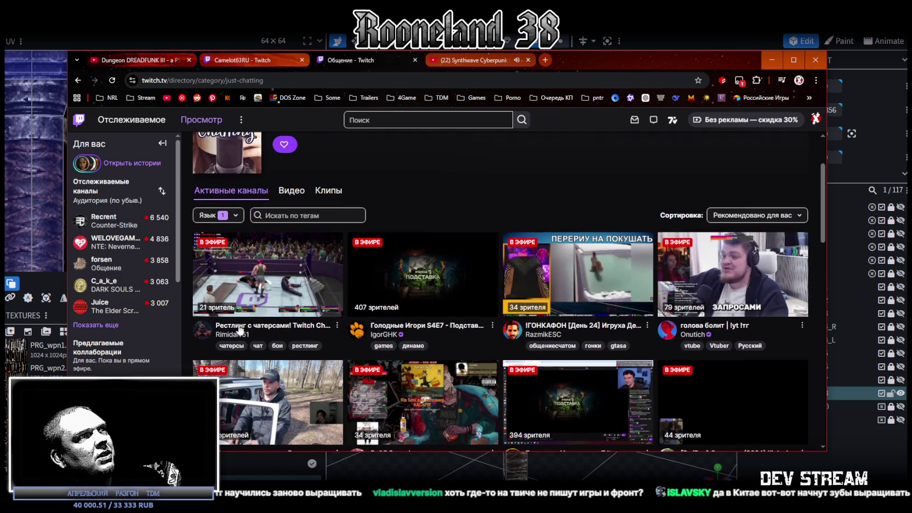
scroll(238, 329, down, 2)
scroll(346, 346, up, 5)
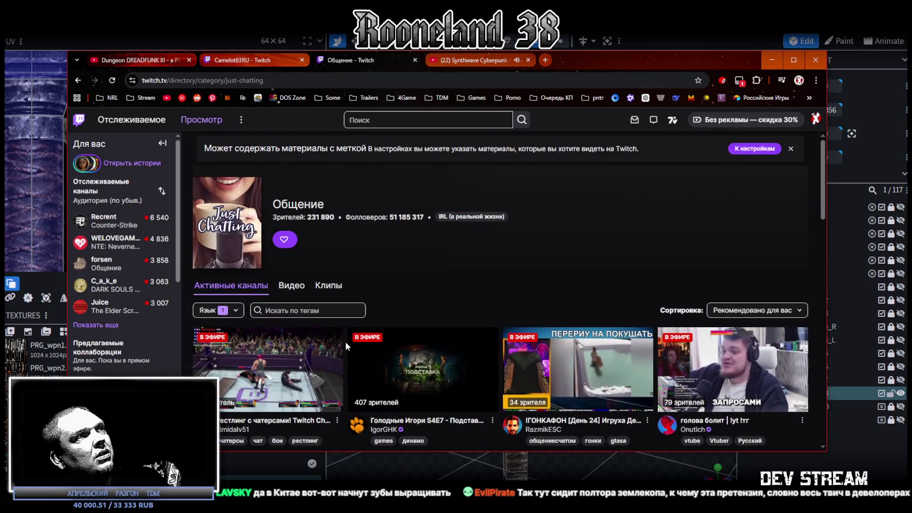
scroll(347, 346, down, 4)
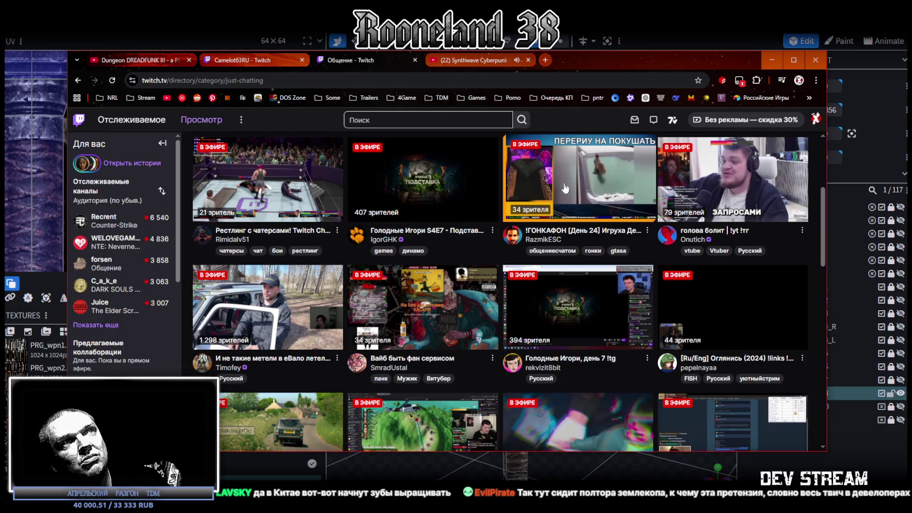
scroll(546, 176, down, 1)
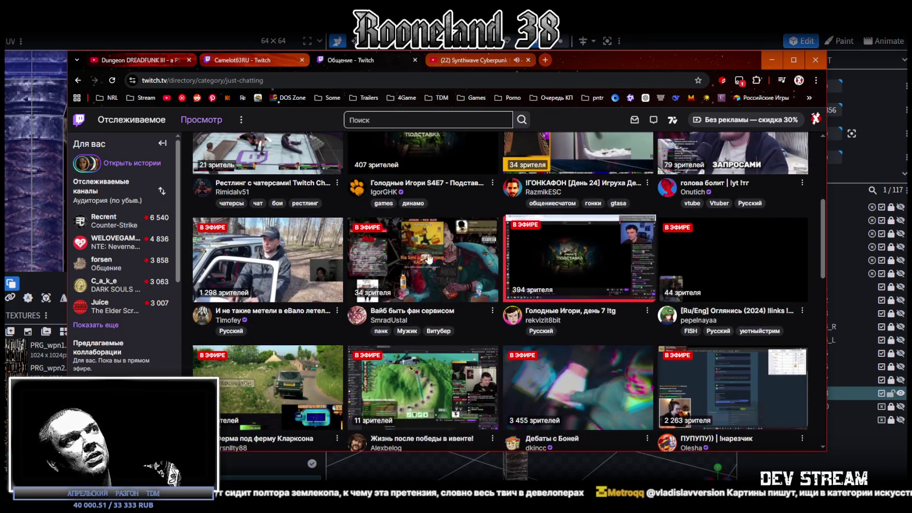
scroll(428, 313, down, 1)
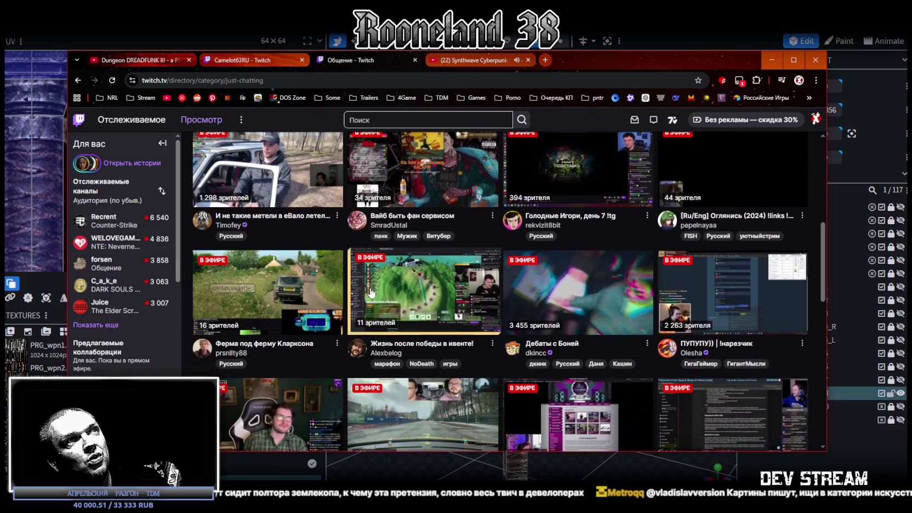
scroll(566, 334, down, 2)
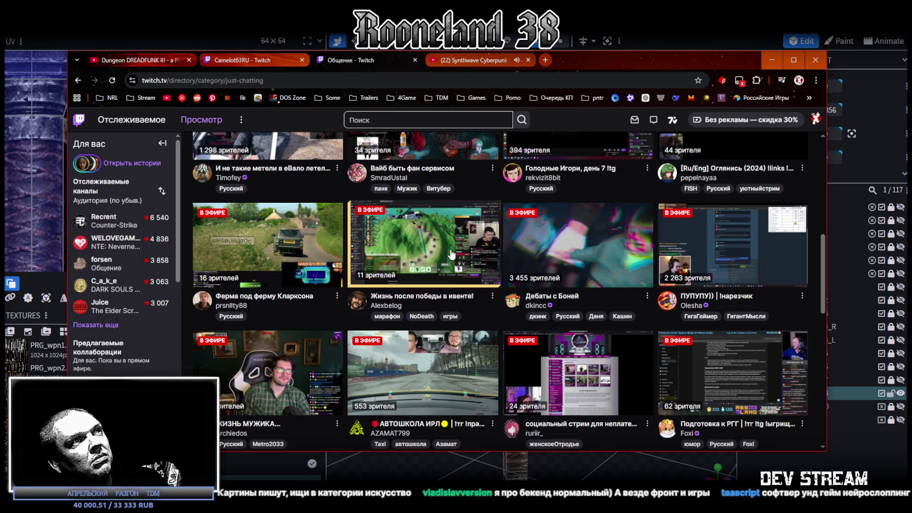
scroll(425, 246, down, 1)
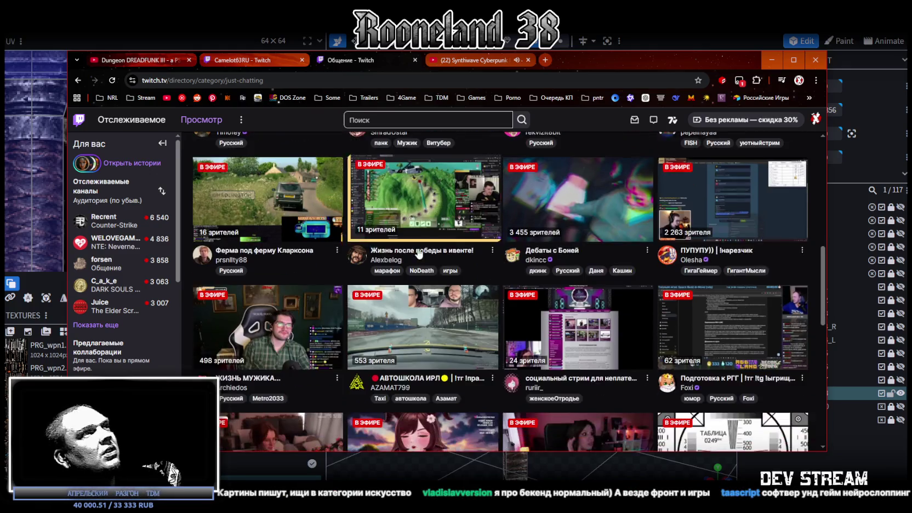
scroll(279, 197, down, 1)
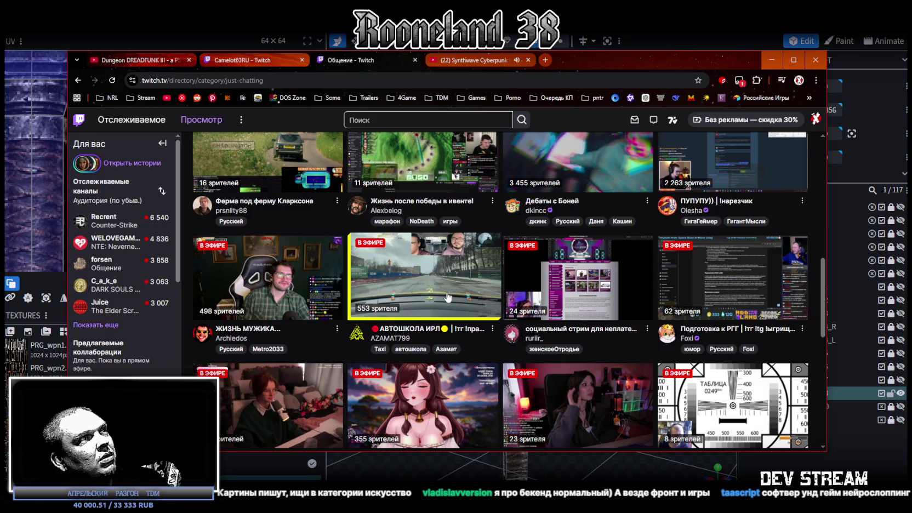
scroll(443, 307, down, 2)
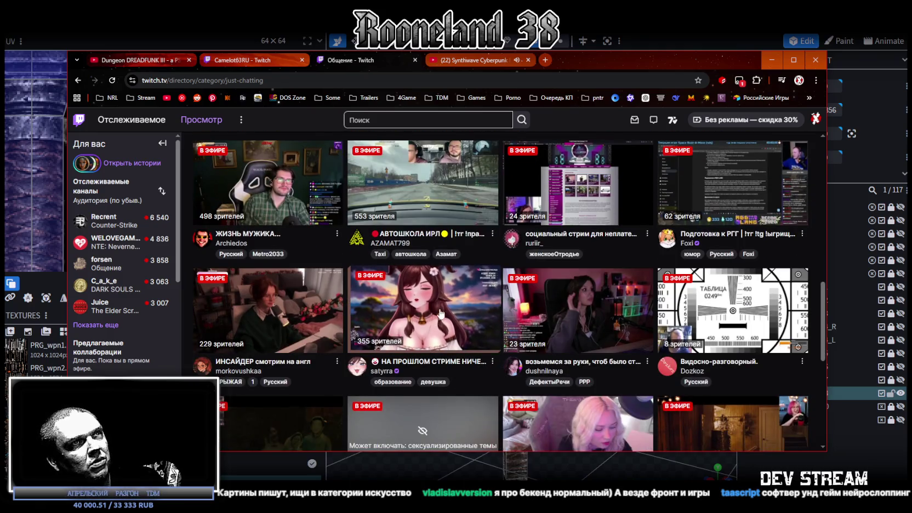
scroll(442, 314, down, 1)
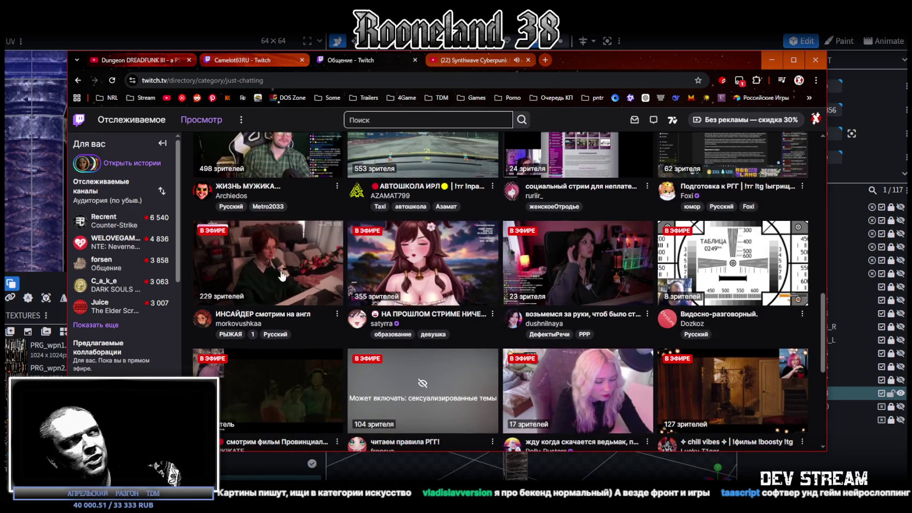
scroll(280, 268, down, 3)
Slide the browser window aside and return to Blockbench
mouse_move(558, 60)
mouse_down()
mouse_move(559, 404)
mouse_move(569, 55)
mouse_up()
scroll(448, 252, down, 1)
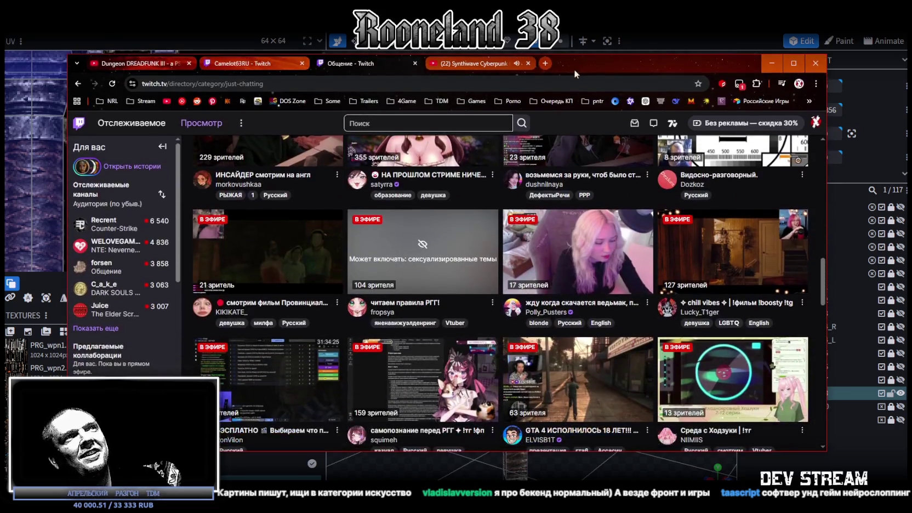
key(alt+Tab)
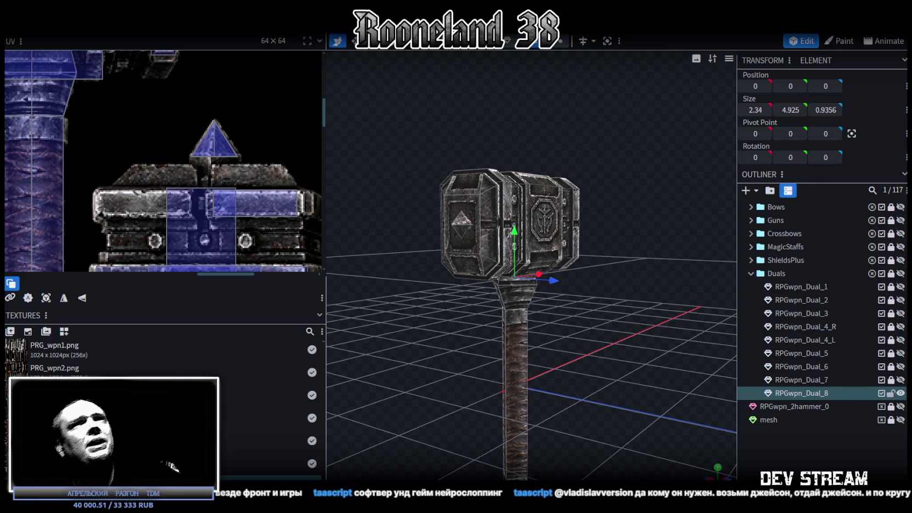
Switch from Blockbench to the Unity editor showing the running dungeon game
key(alt+Tab)
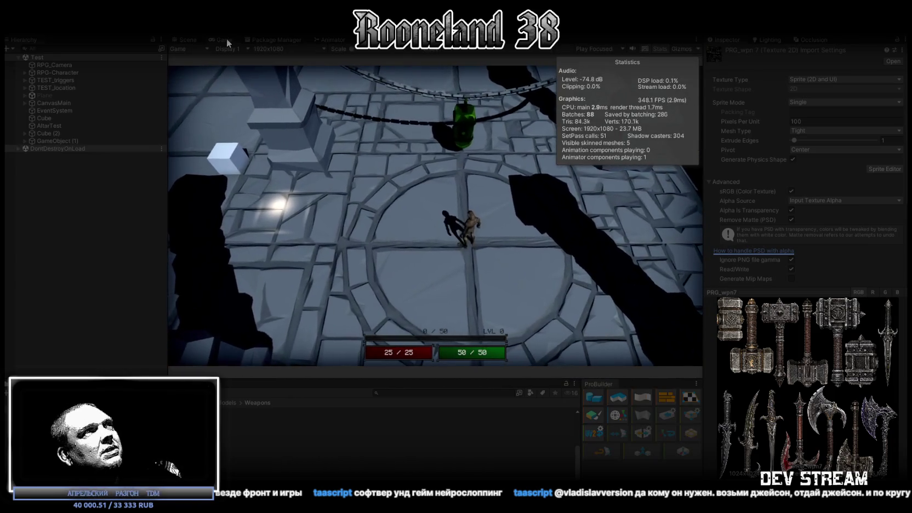
Playtest in a maximized Game view, walking left past the pit, then stop and switch to YouTube
key(shift+space)
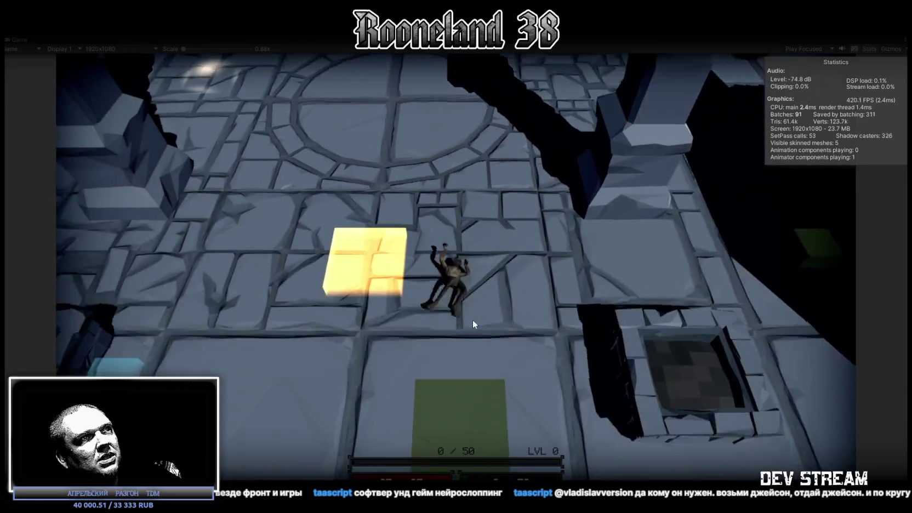
key(a)
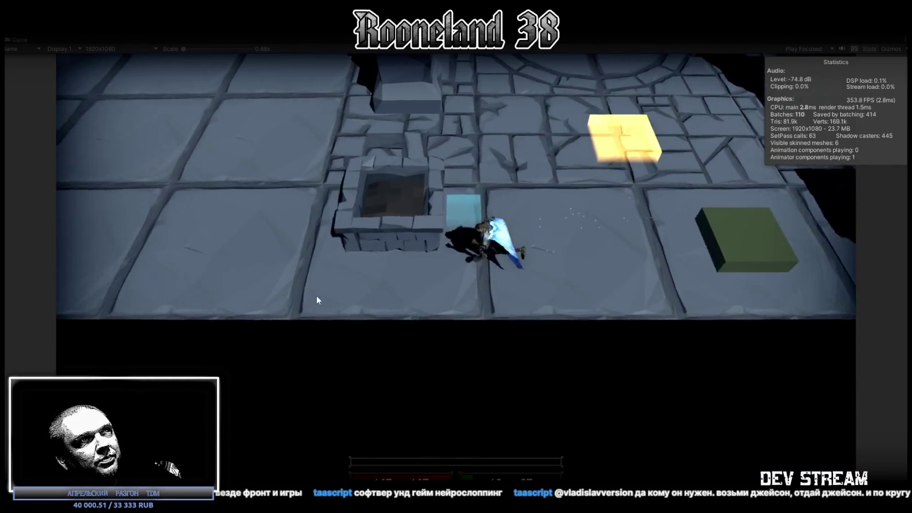
key(a)
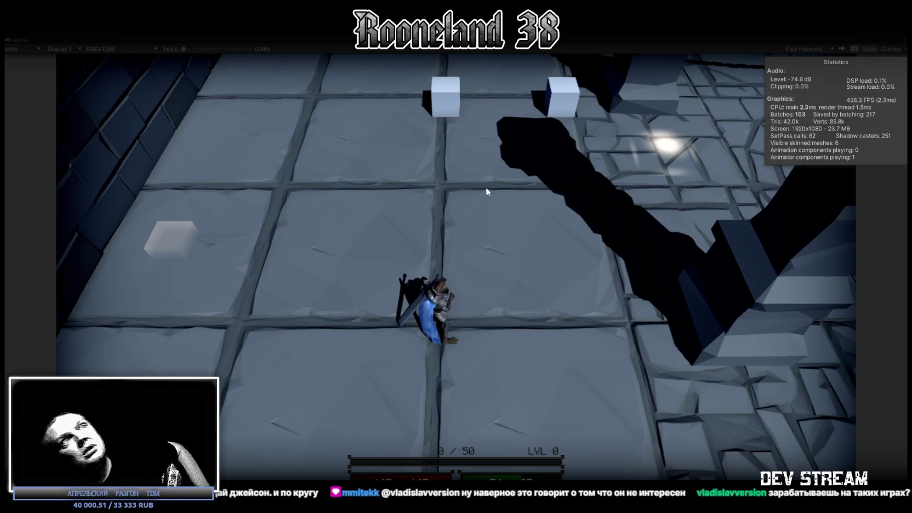
key(ctrl+p)
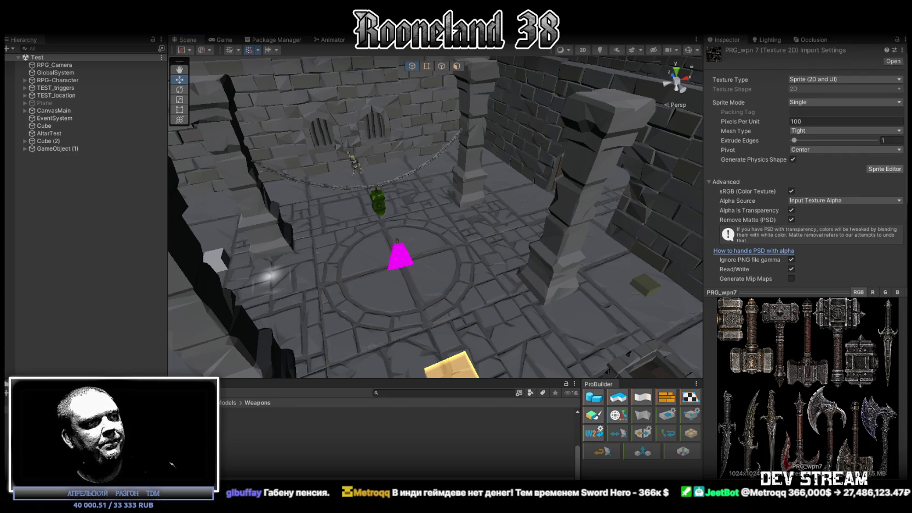
key(alt+Tab)
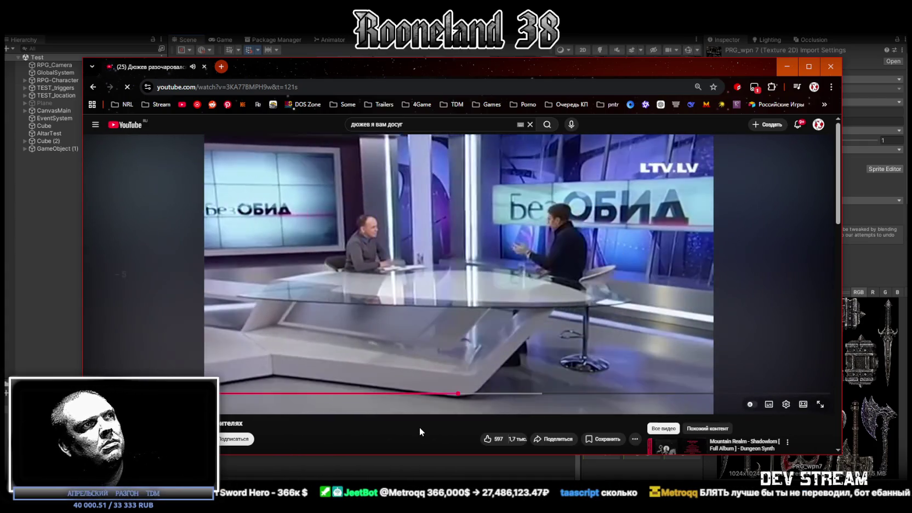
Rewind the YouTube interview 20 seconds, then return to the Unity editor
key(j)
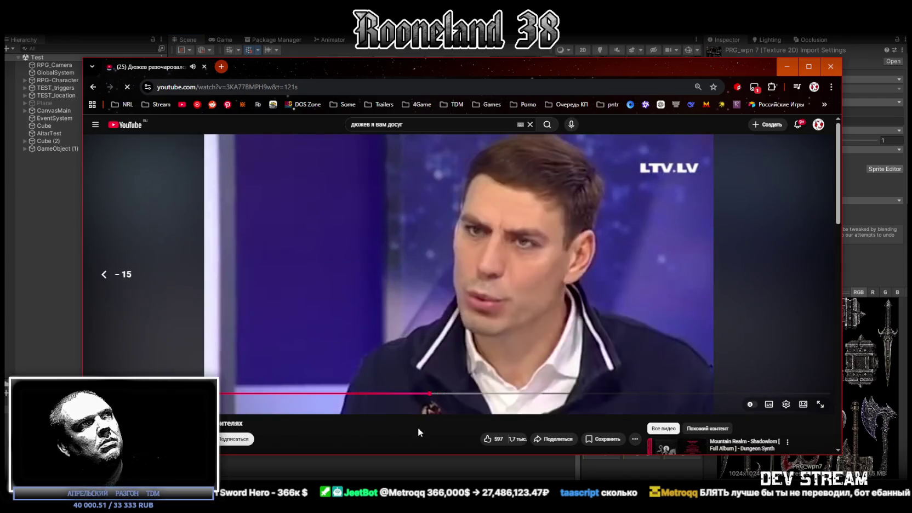
key(j)
key(j)
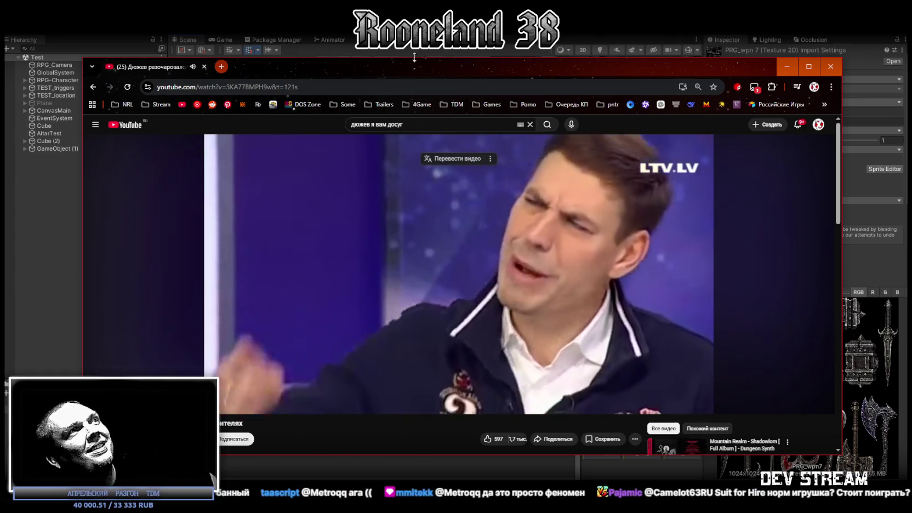
key(alt+Tab)
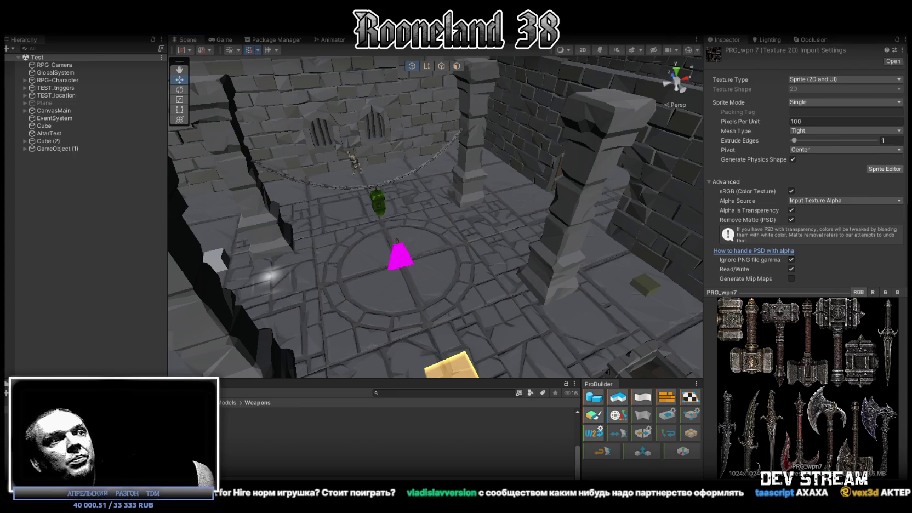
Open the DevSqd team page and MILANRODD channel, then minimize the browser and bring up Steam
mouse_move(508, 512)
mouse_down()
mouse_move(509, 142)
mouse_move(518, 92)
mouse_up()
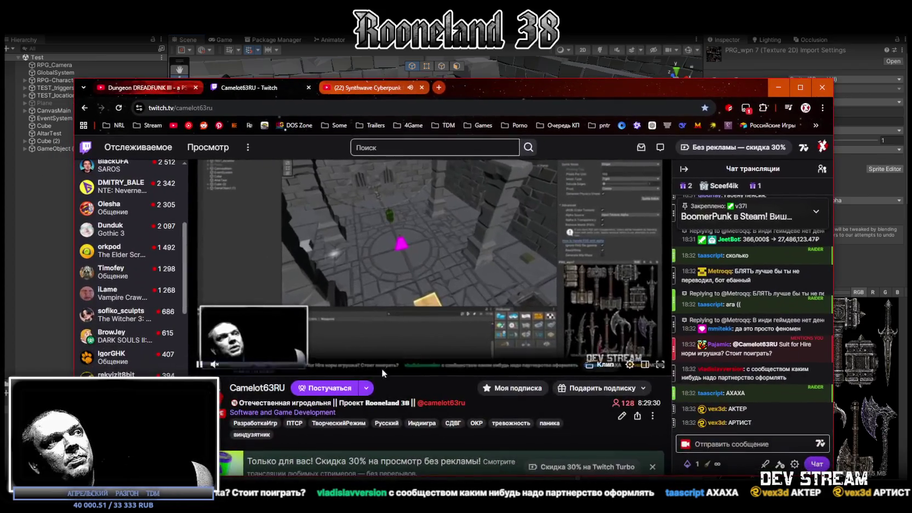
scroll(381, 368, down, 3)
middle_click(279, 405)
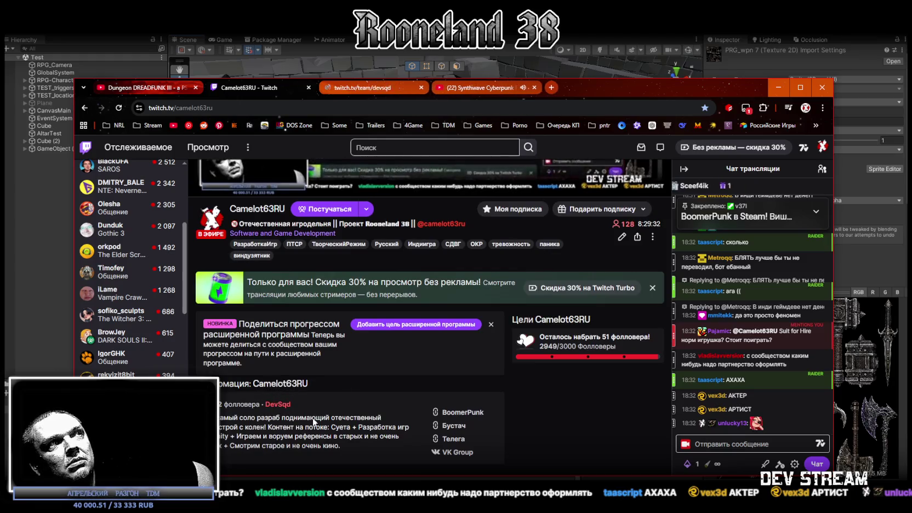
click(373, 91)
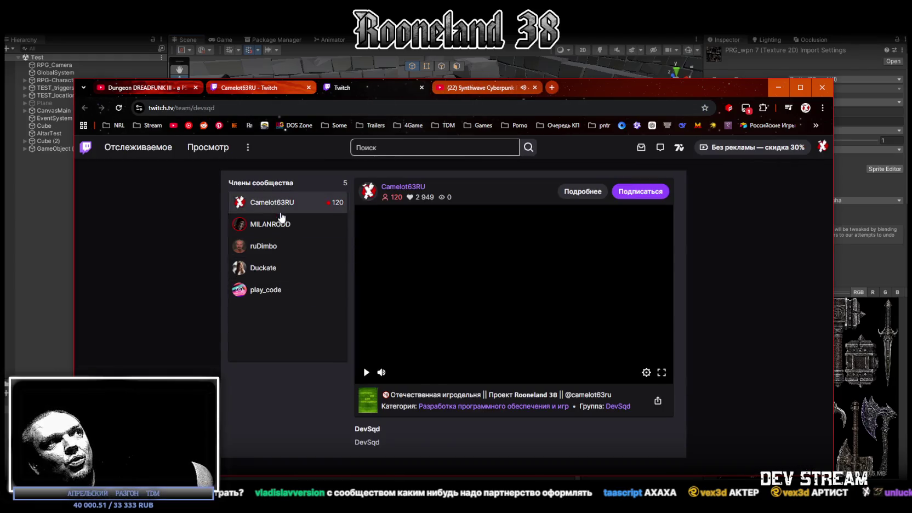
click(287, 233)
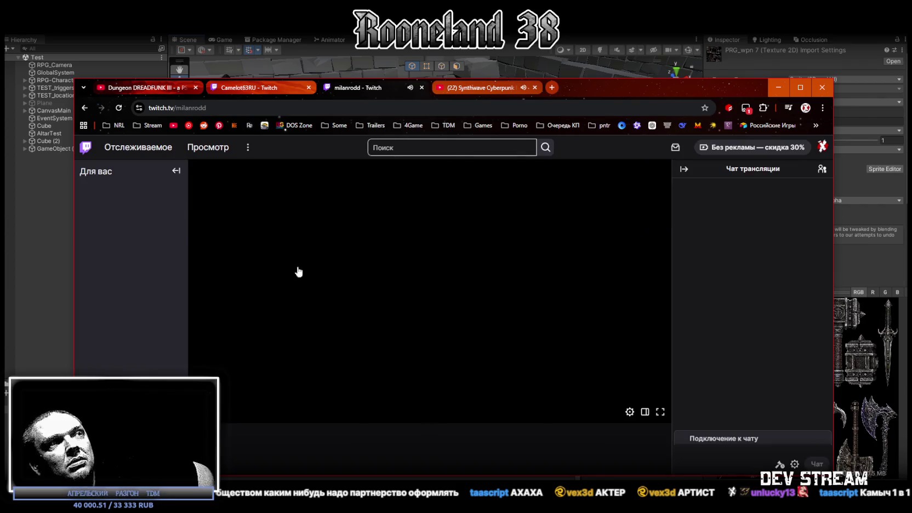
scroll(354, 350, down, 3)
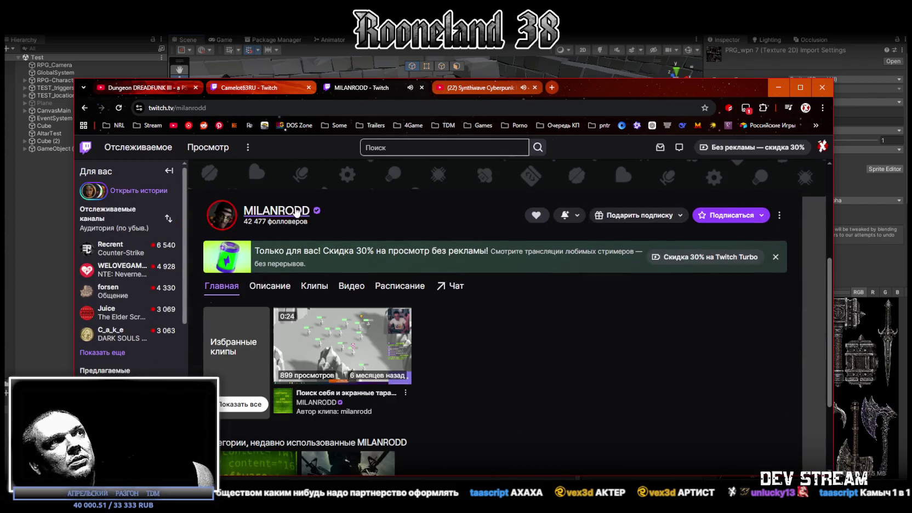
click(779, 87)
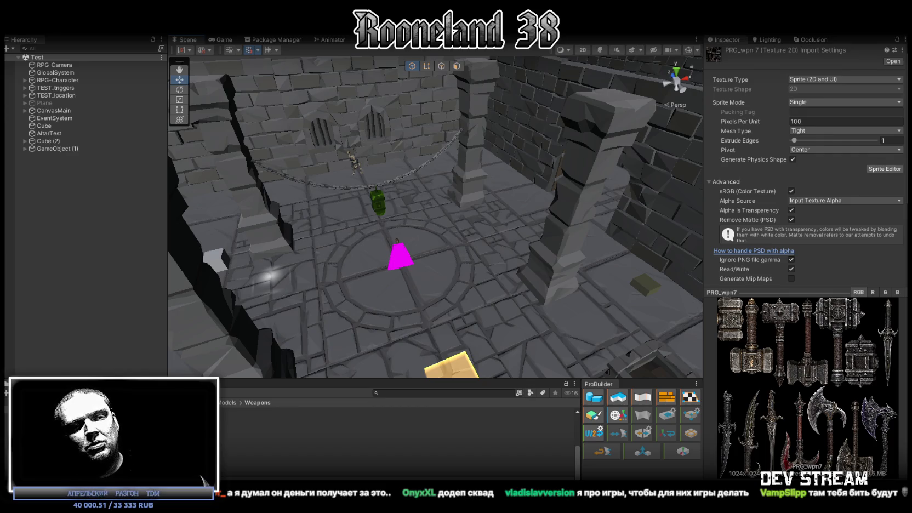
key(alt+Tab)
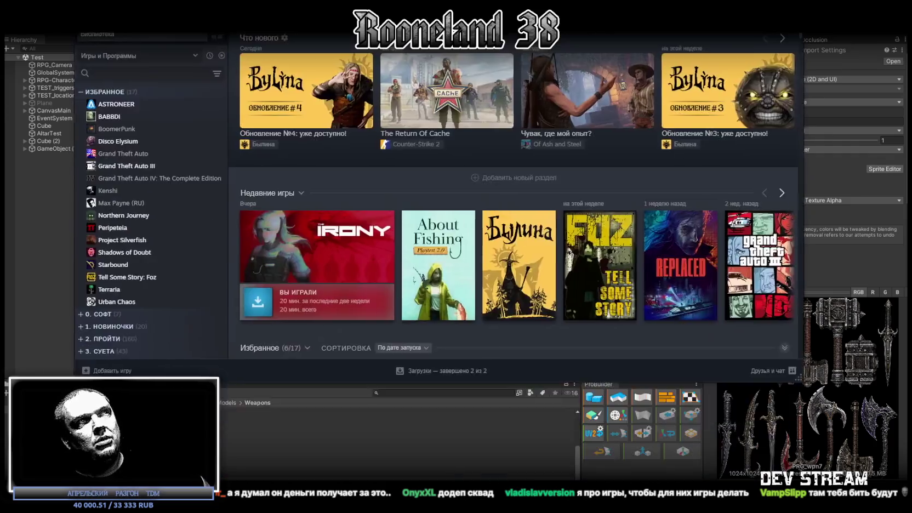
View the Tell Some Story: Foz store page, then go back to its library page
click(608, 296)
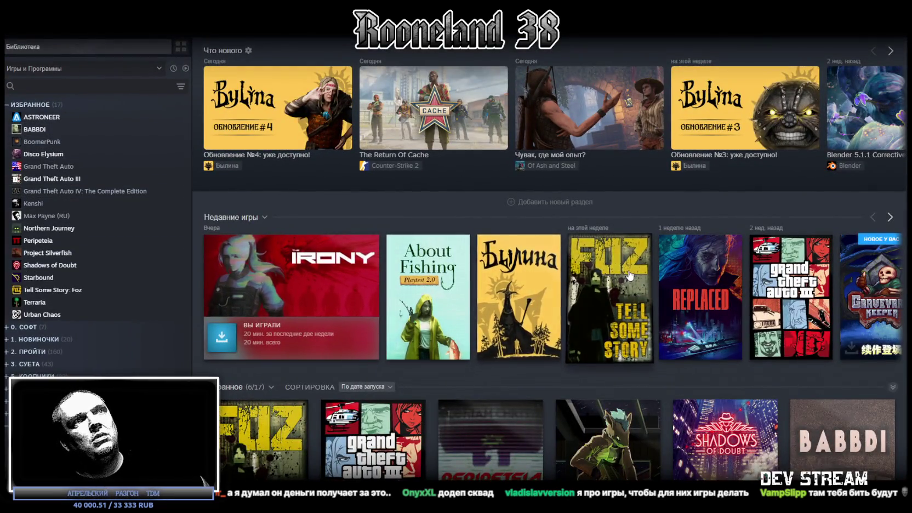
click(246, 234)
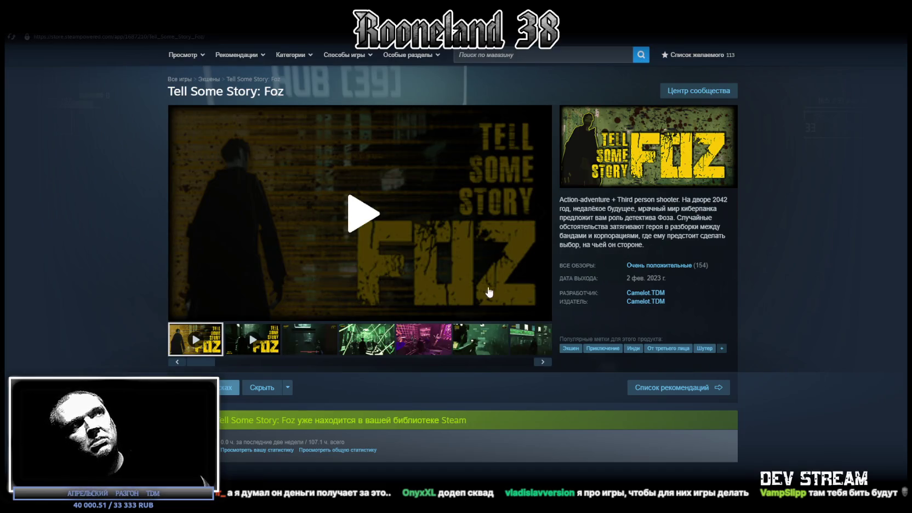
scroll(403, 235, down, 4)
scroll(403, 236, up, 4)
click(115, 25)
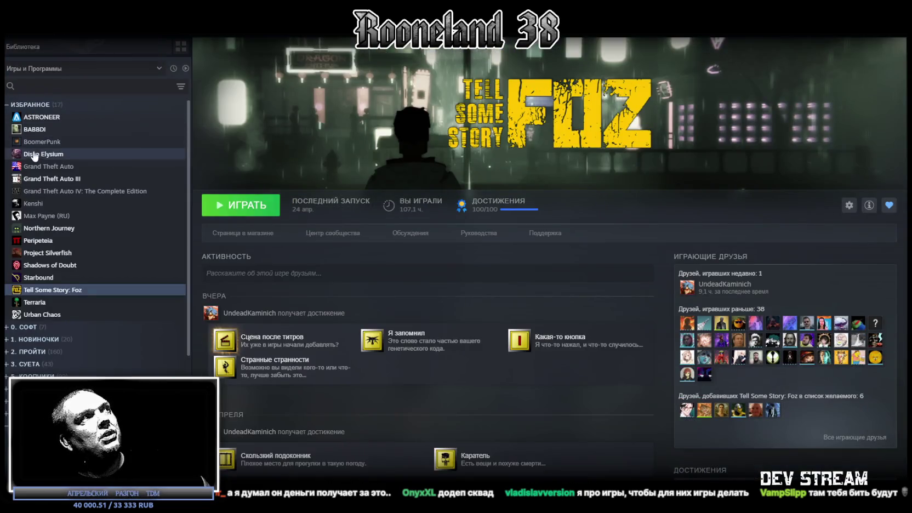
Browse BoomerPunk's store page through its fifth screenshot, then return to Unity's dungeon scene
click(42, 141)
click(244, 233)
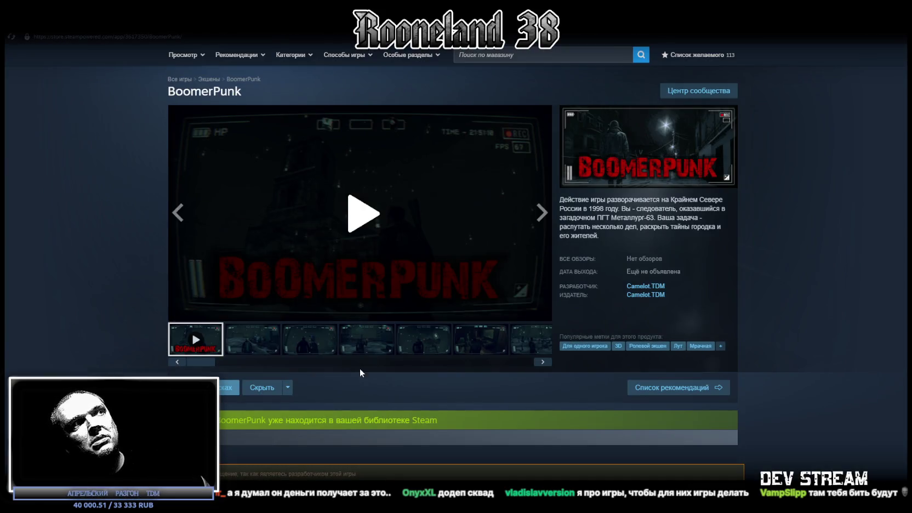
click(257, 344)
click(315, 348)
click(393, 351)
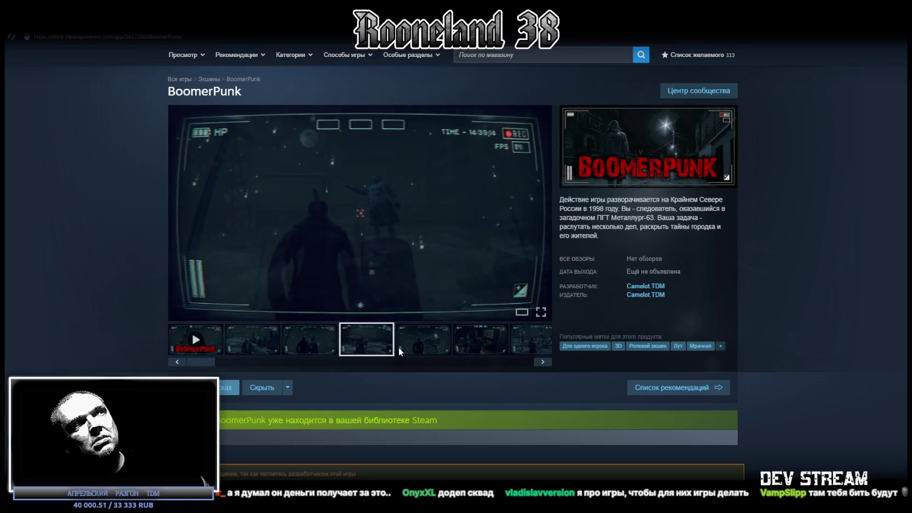
click(408, 344)
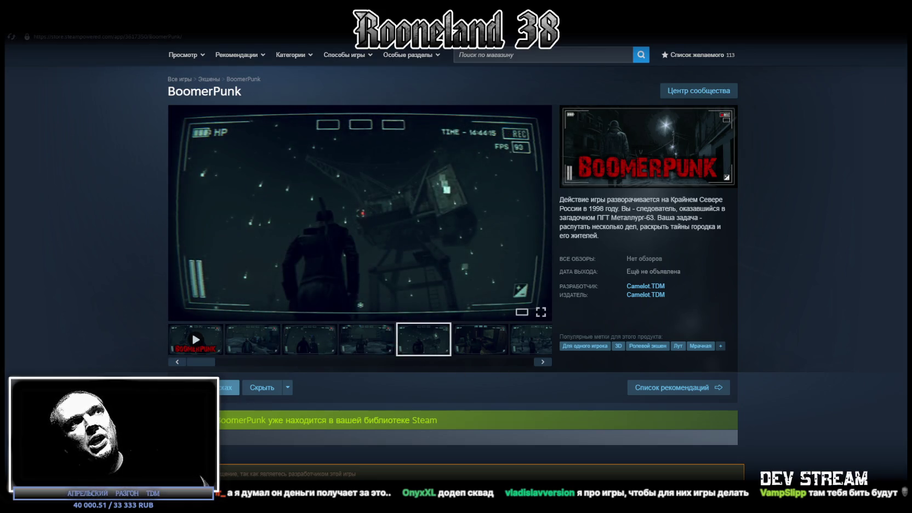
key(alt+Tab)
mouse_move(268, 281)
mouse_down()
mouse_move(420, 250)
mouse_move(429, 66)
mouse_up()
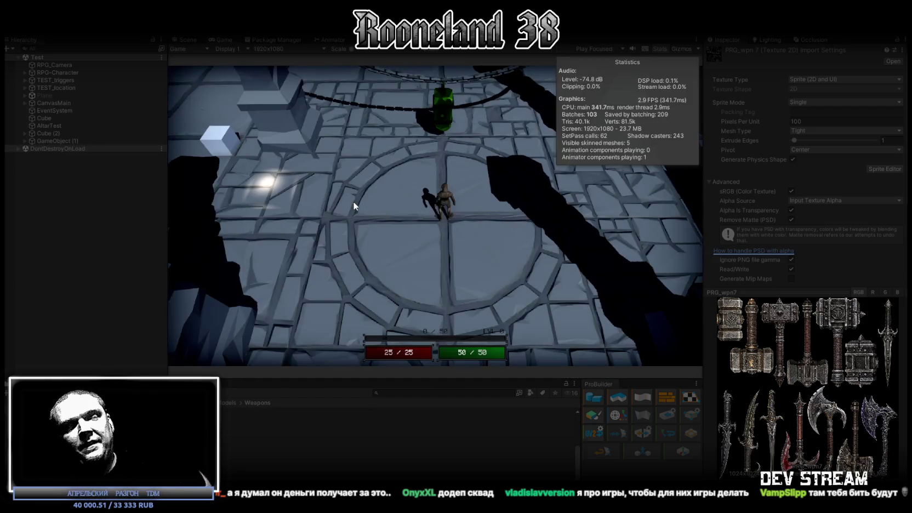
Walk the character through several dungeon rooms in a maximized Game view, then exit Play mode
key(d)
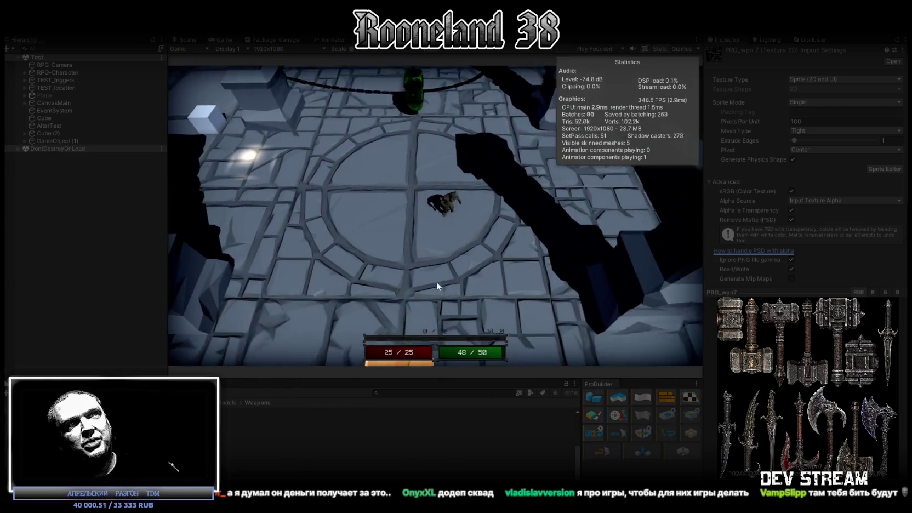
key(s)
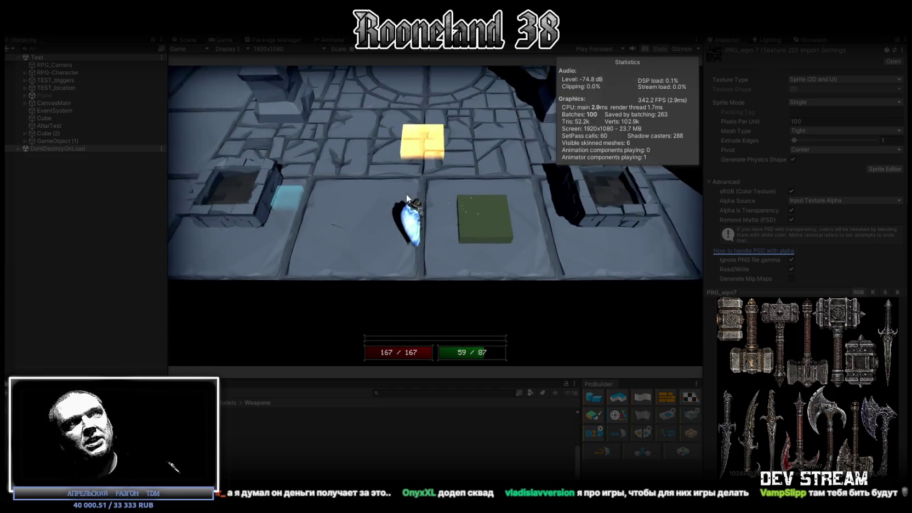
key(w)
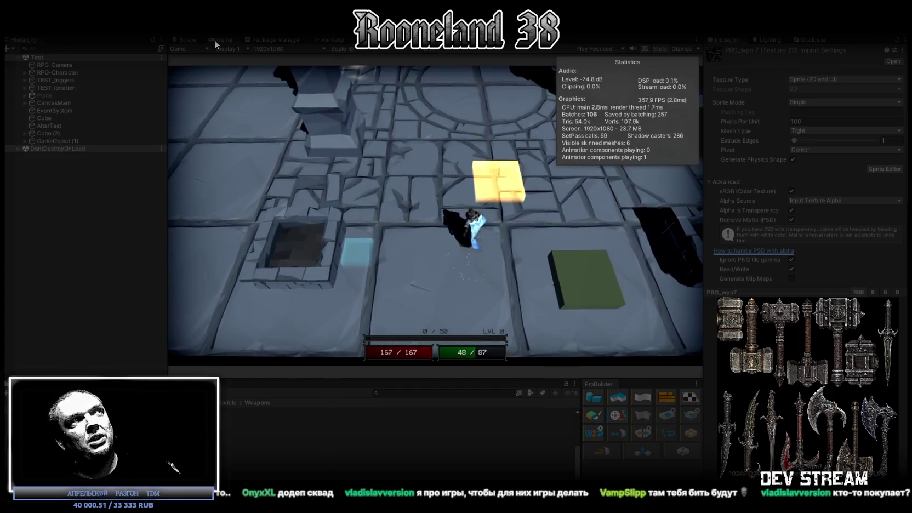
double_click(215, 40)
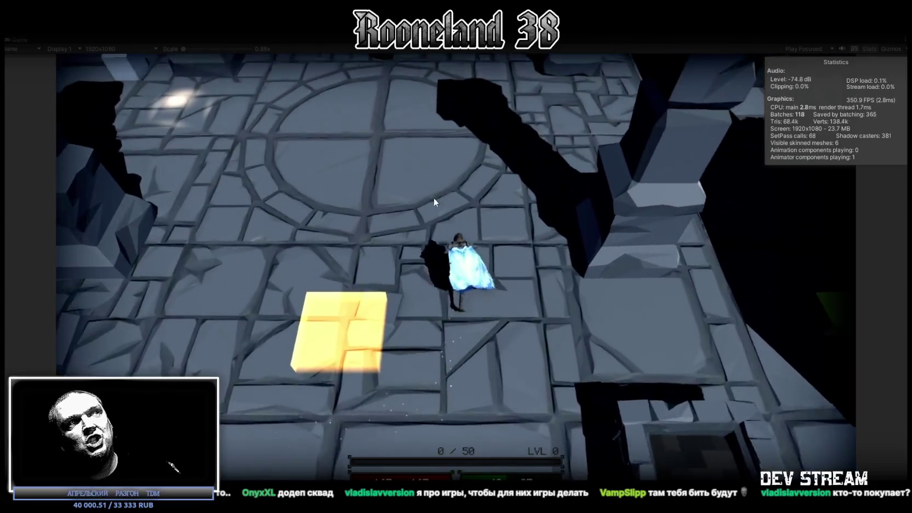
key(w)
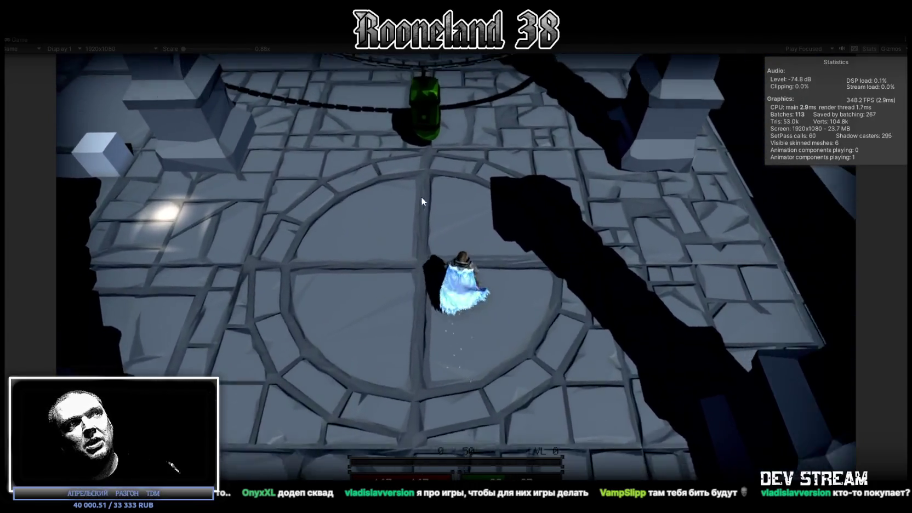
key(a)
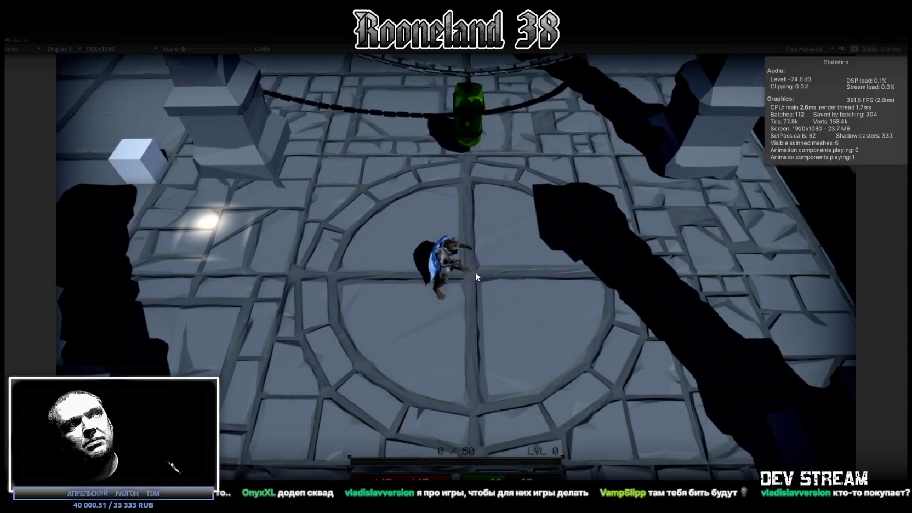
key(w)
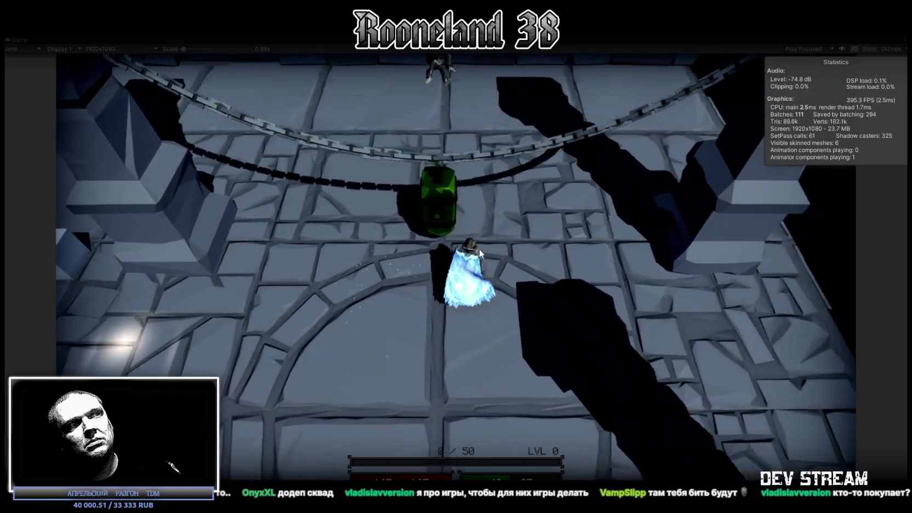
key(a)
key(s)
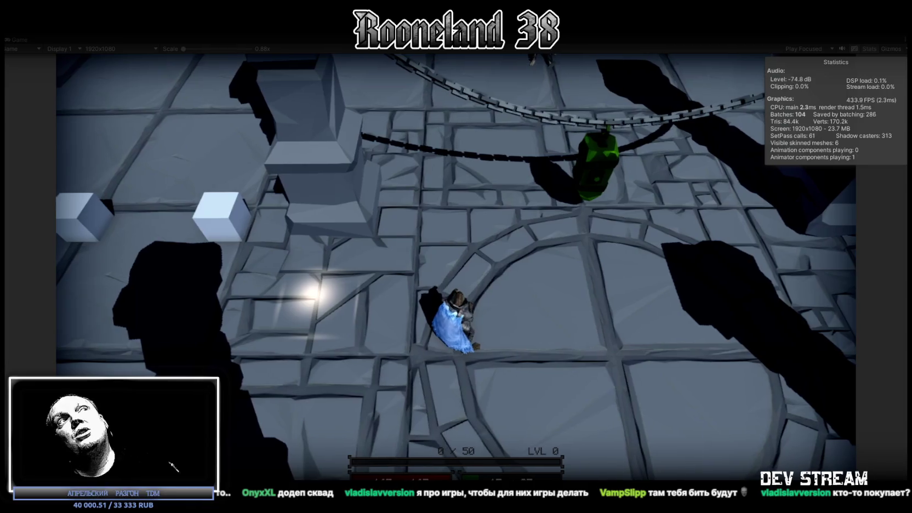
key(ctrl+p)
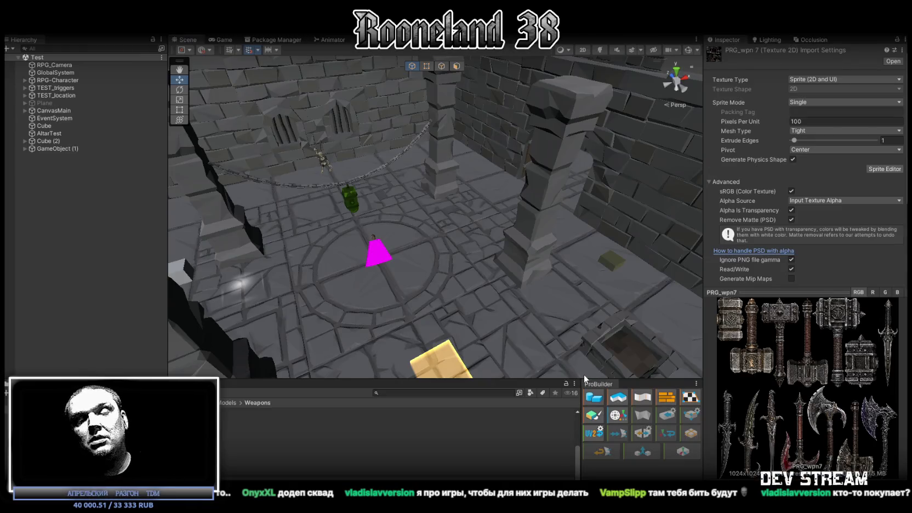